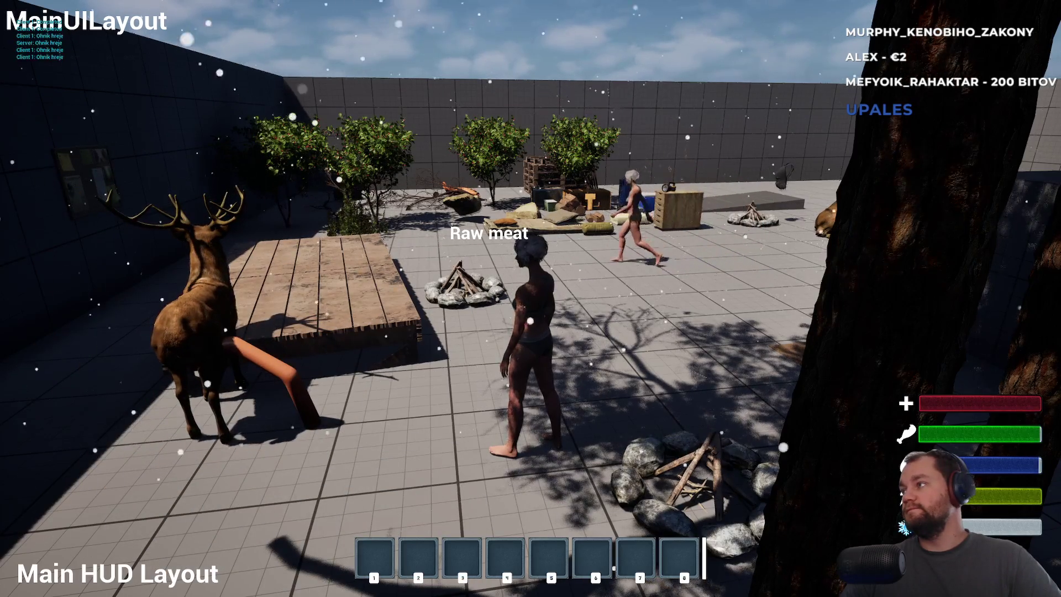
Move the Client 1 preview window up and left, then stop the play session.
key(super)
key(alt+Tab)
drag(735, 357, 702, 264)
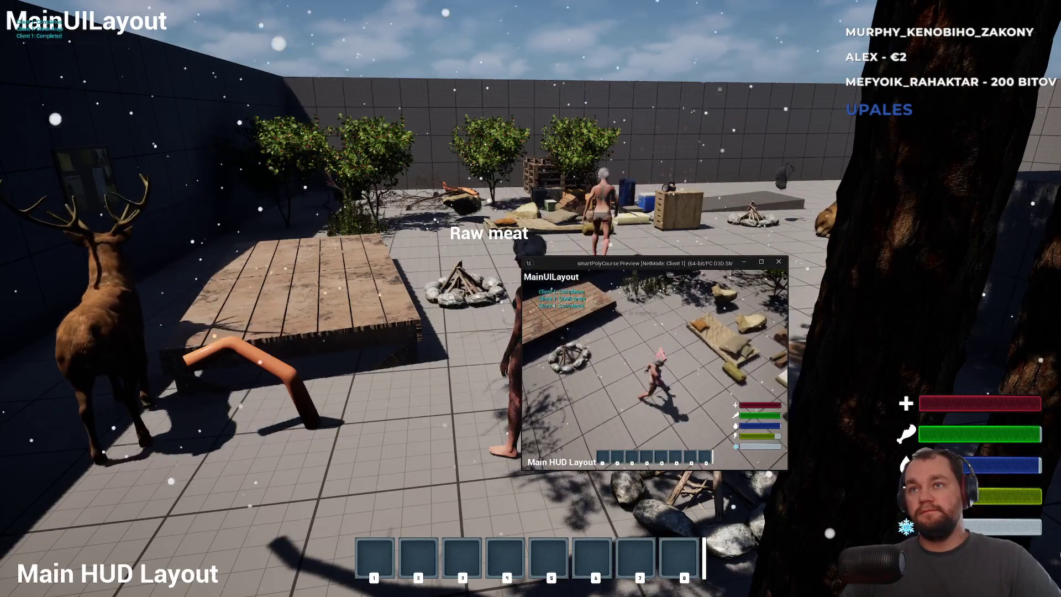
key(F11)
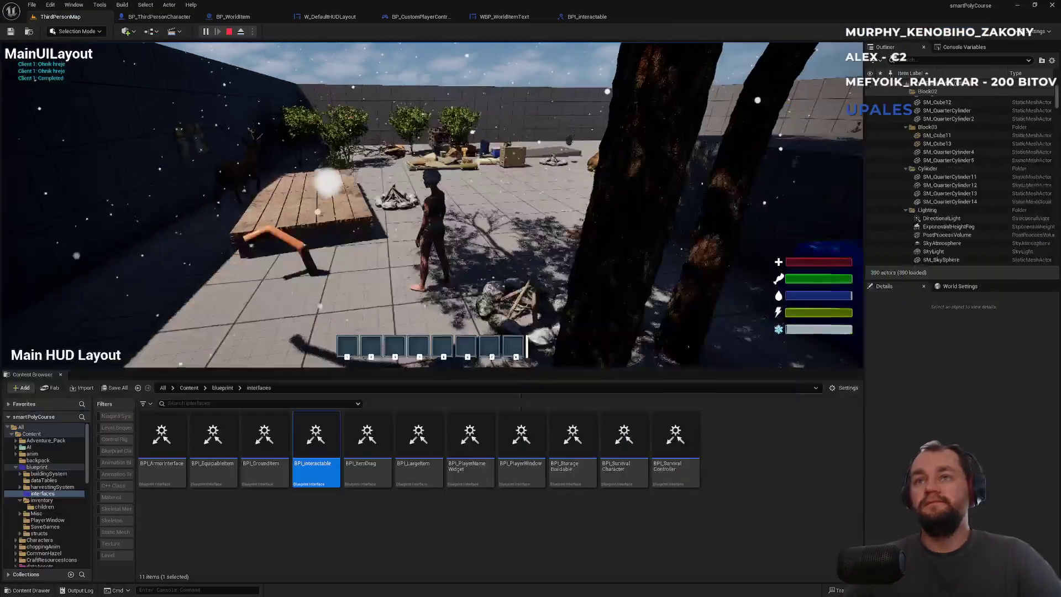
key(Escape)
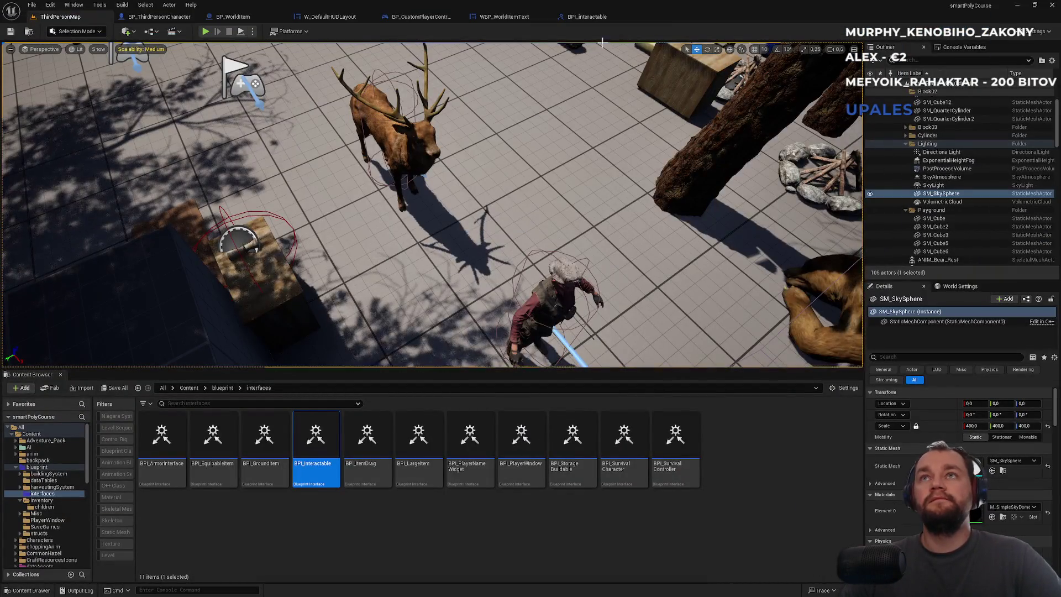
Switch to the ChatGPT conversation in the browser and scroll up.
key(super)
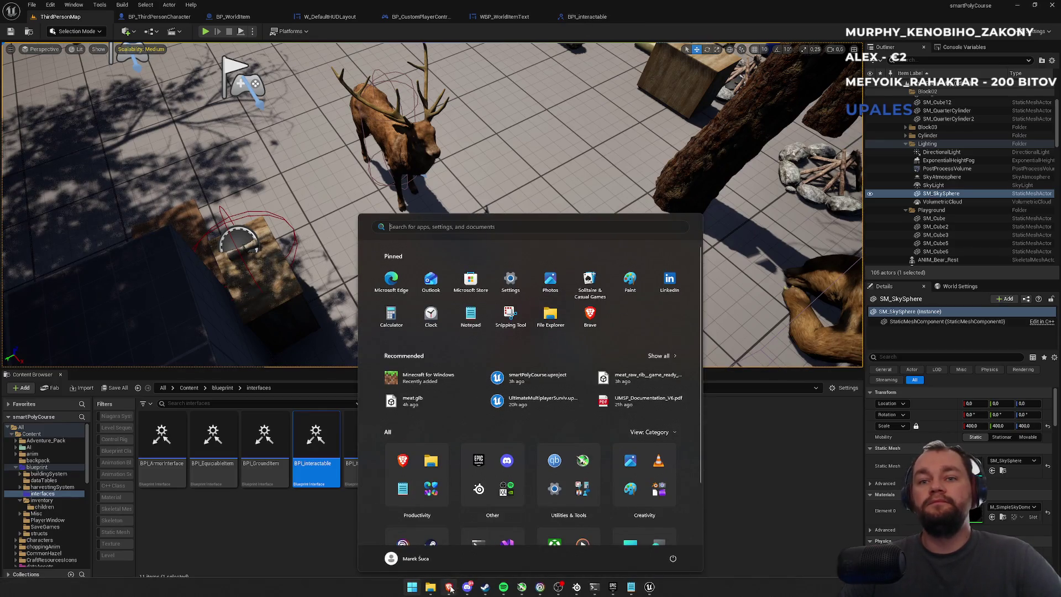
click(449, 587)
scroll(513, 360, up, 15)
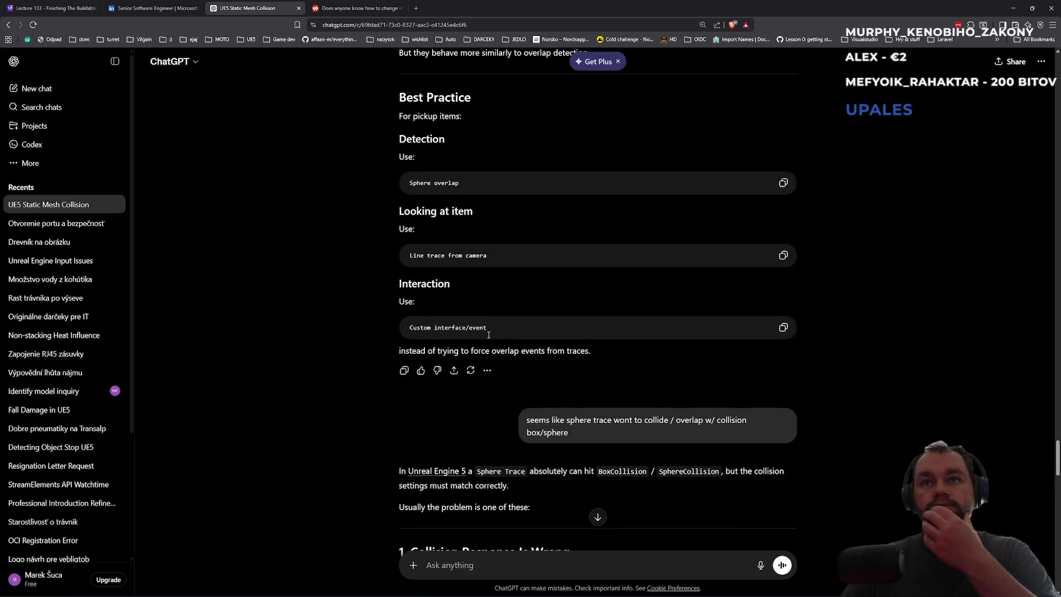
Scroll back to ChatGPT's 'Multiplayer Tip' and 'Best UE5 Setup' sections, then return to Unreal.
scroll(486, 330, up, 6)
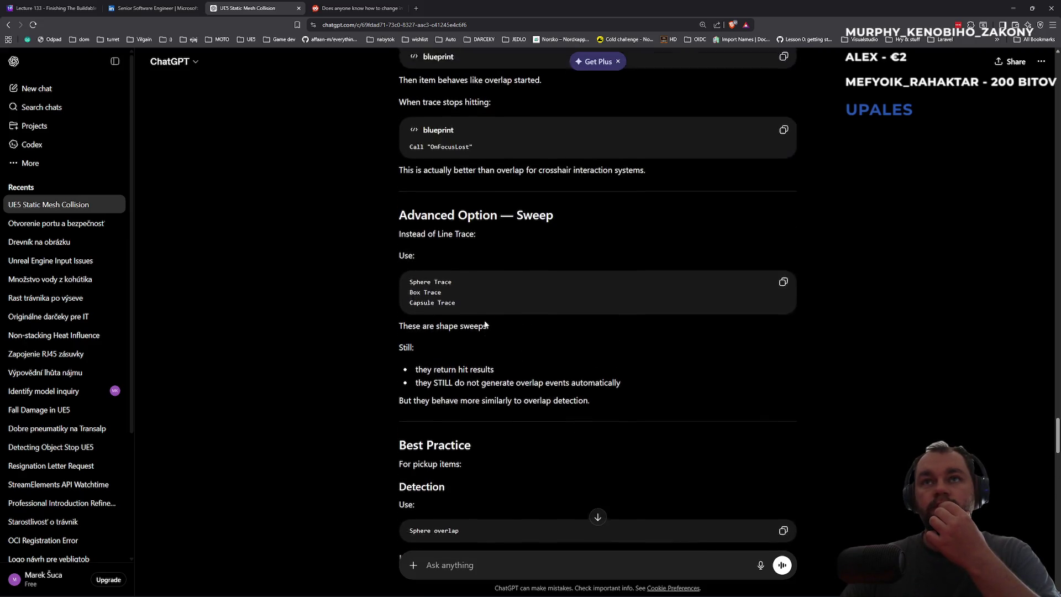
scroll(487, 320, up, 12)
scroll(486, 305, up, 17)
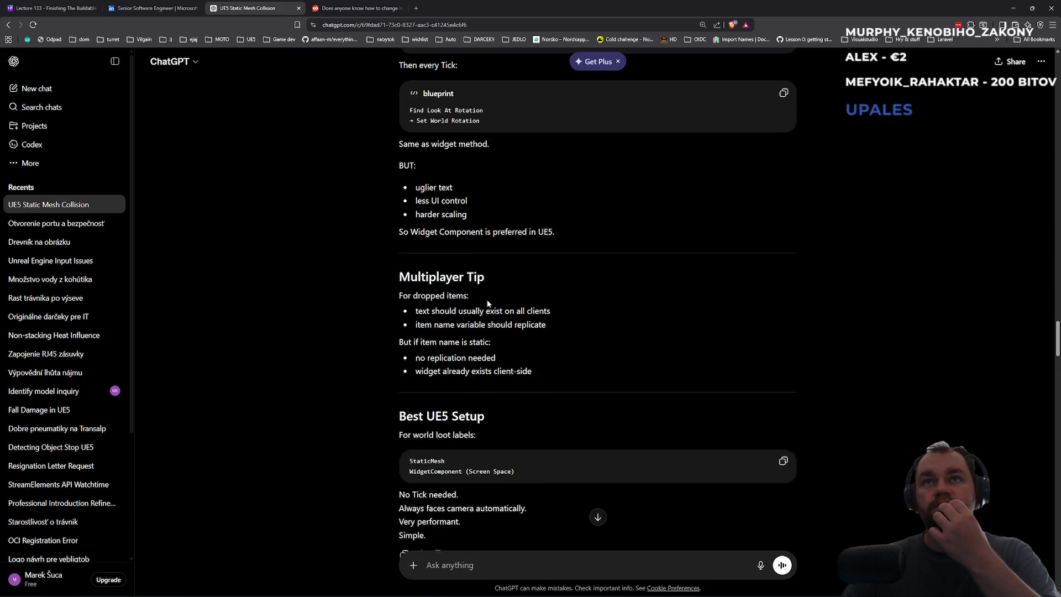
scroll(486, 300, up, 3)
scroll(486, 299, down, 3)
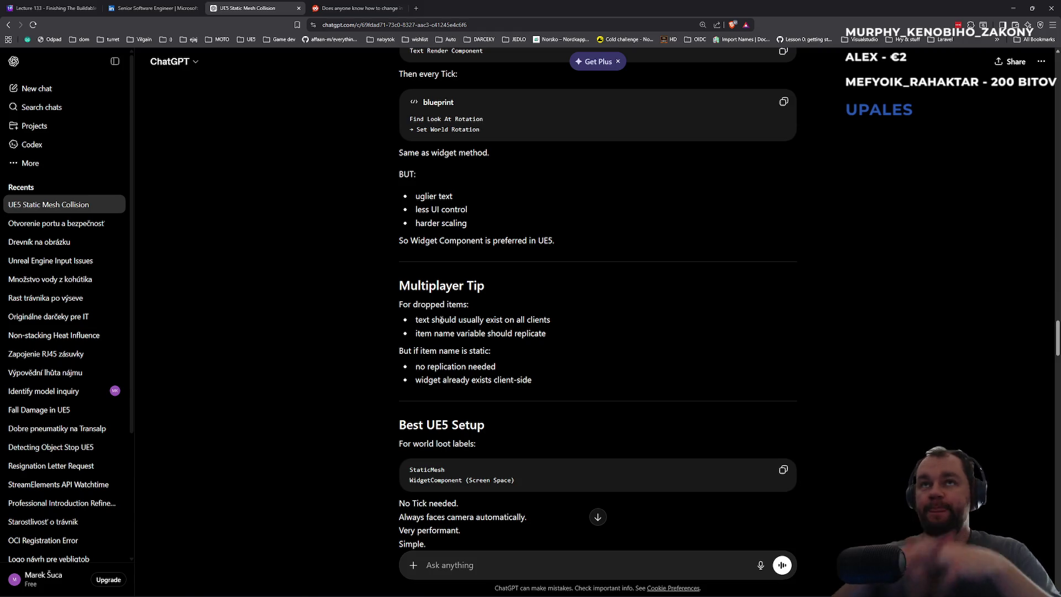
key(alt+Tab)
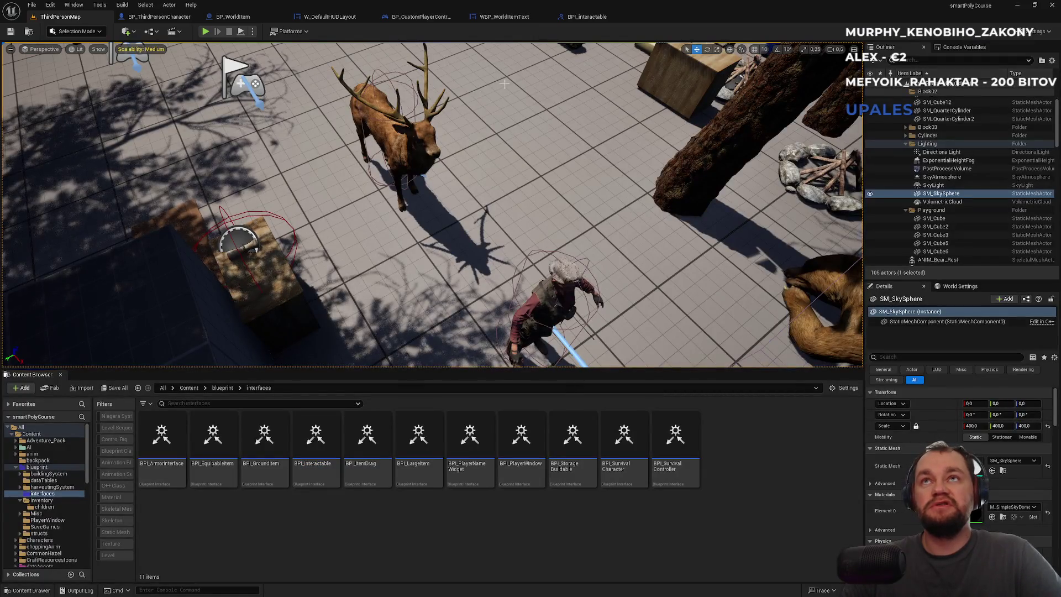
Step through the open asset tabs back to ThirdPersonMap and start Play In Editor.
click(589, 19)
click(500, 17)
click(421, 16)
click(332, 16)
click(110, 17)
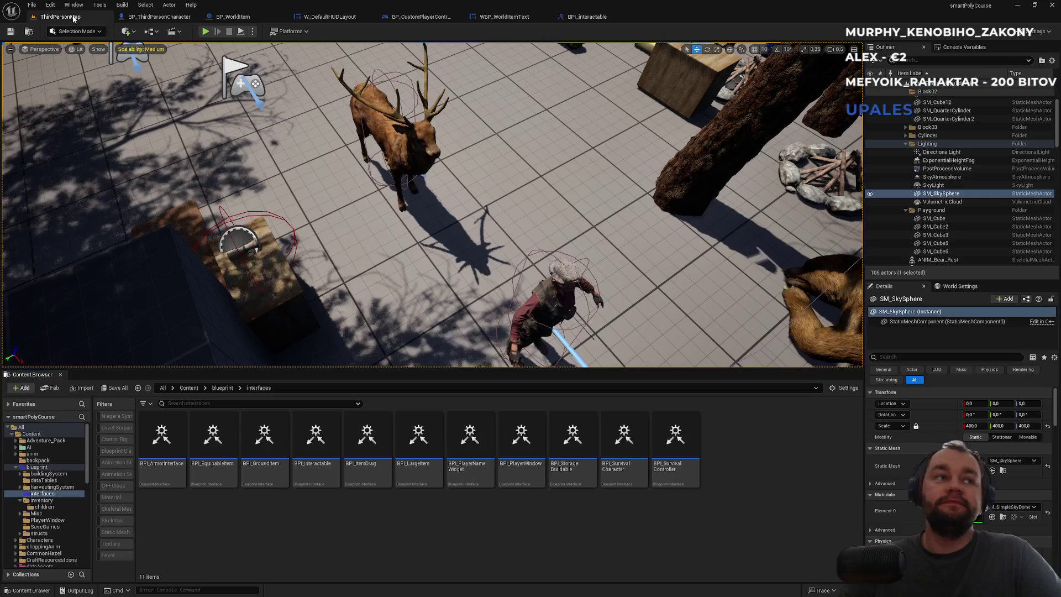
click(205, 32)
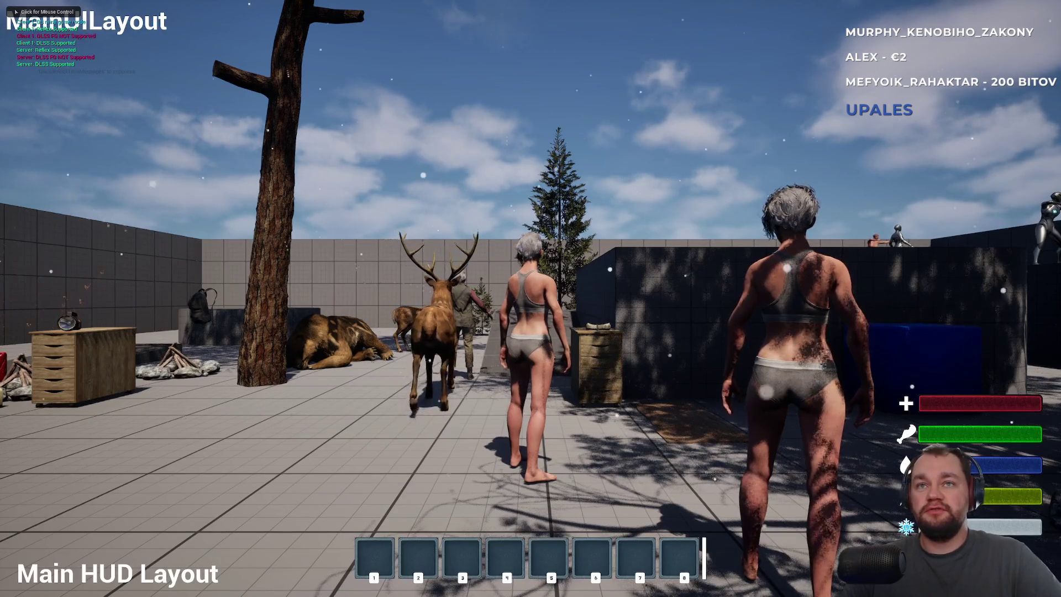
Drop the Raw meat from the player's inventory onto the ground and walk around.
key(super)
click(615, 101)
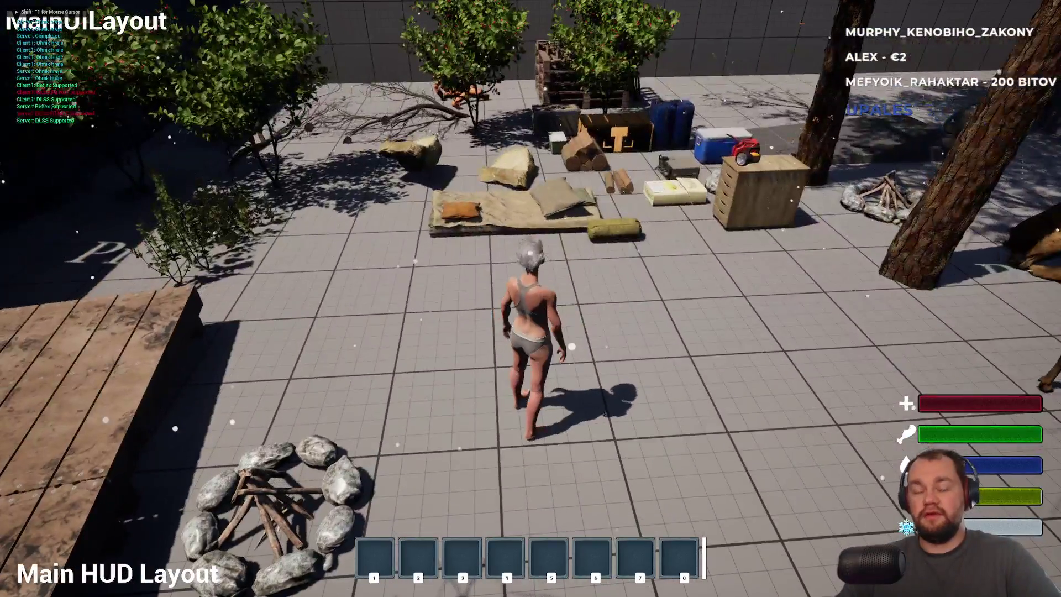
key(i)
right_click(90, 241)
click(111, 259)
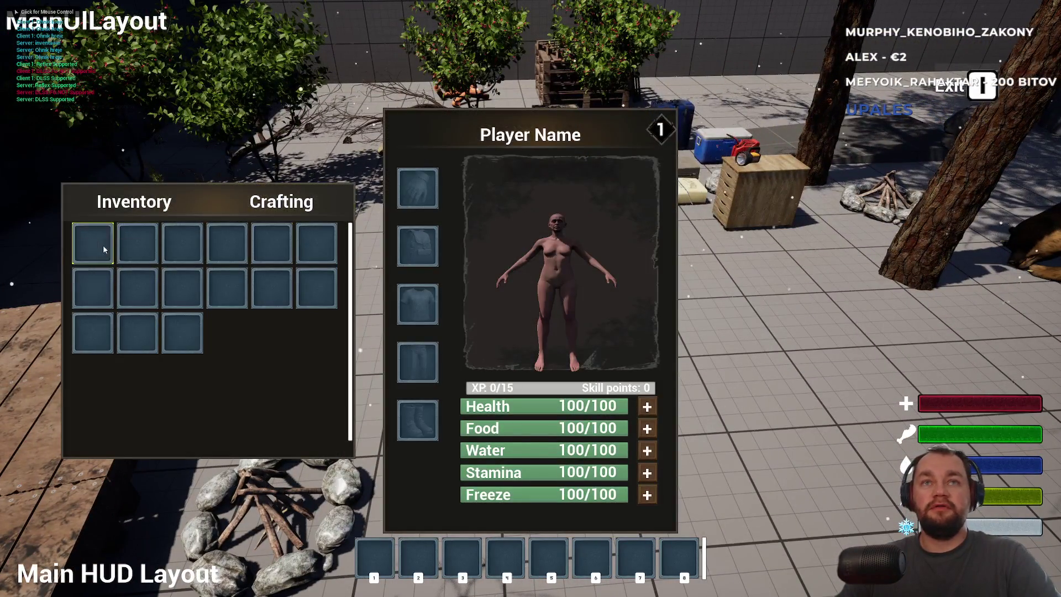
key(i)
key(w)
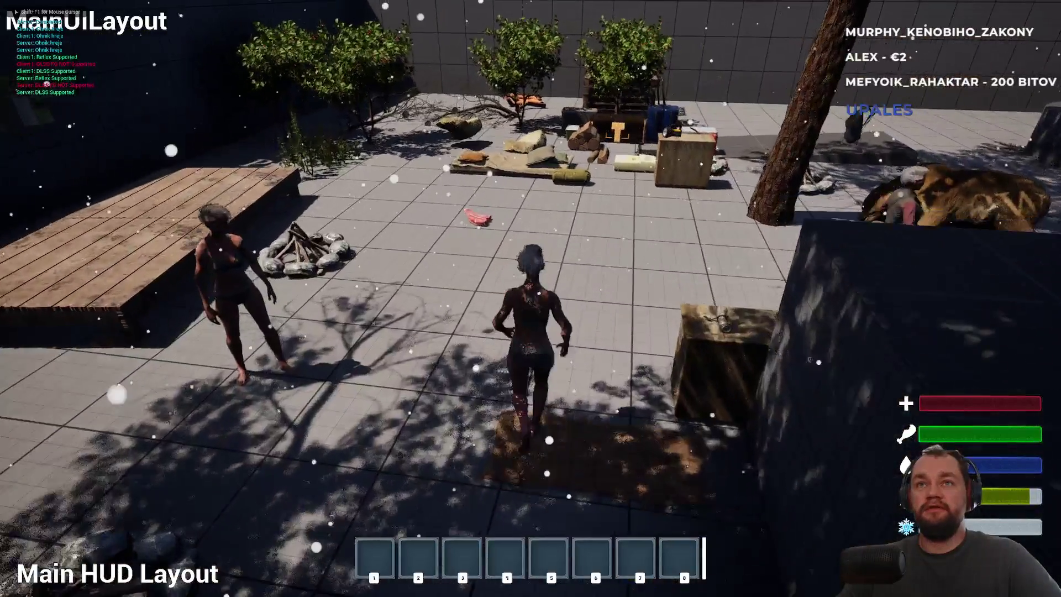
As Client 1, run to the dropped raw meat to see its label and pick it up.
key(alt+Tab)
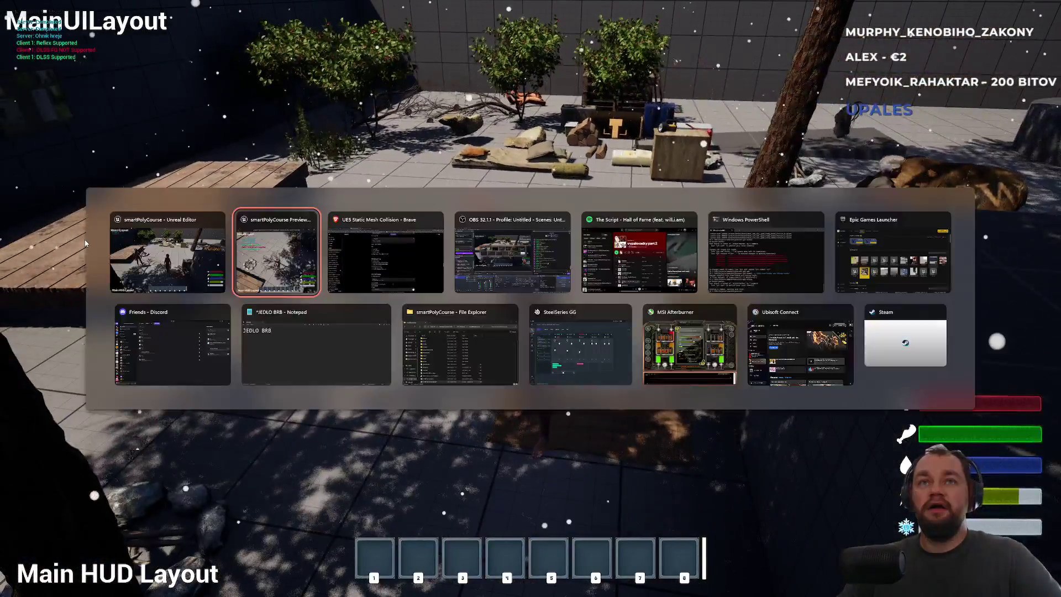
click(410, 375)
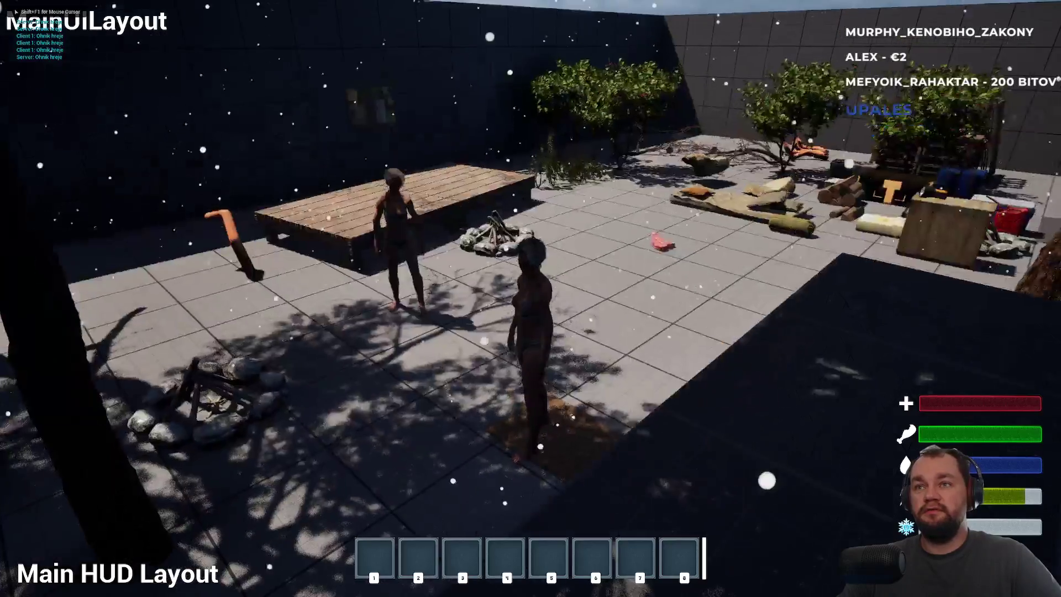
key(alt+Tab)
key(w)
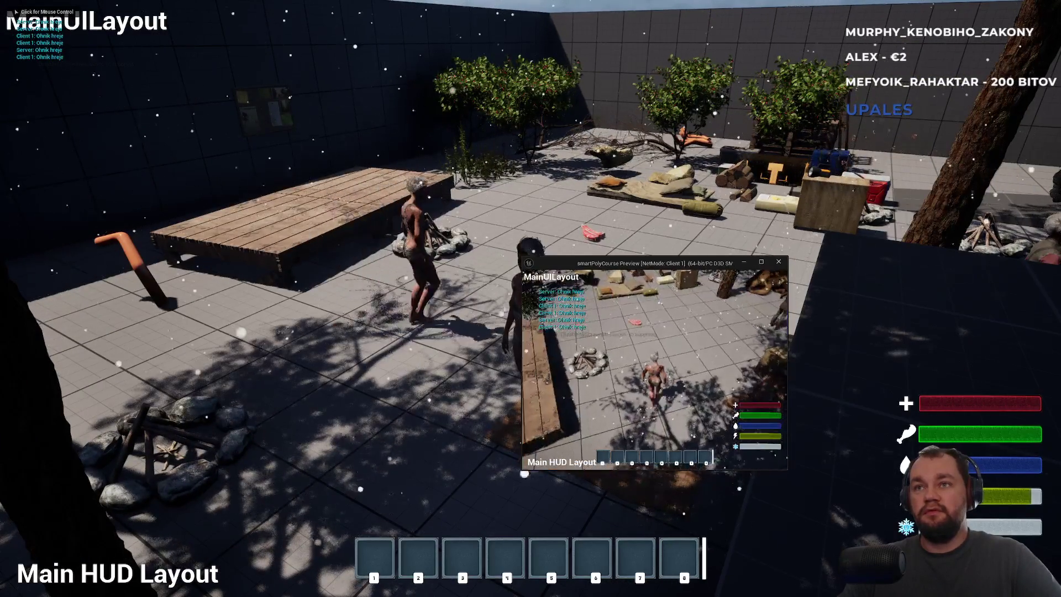
key(w)
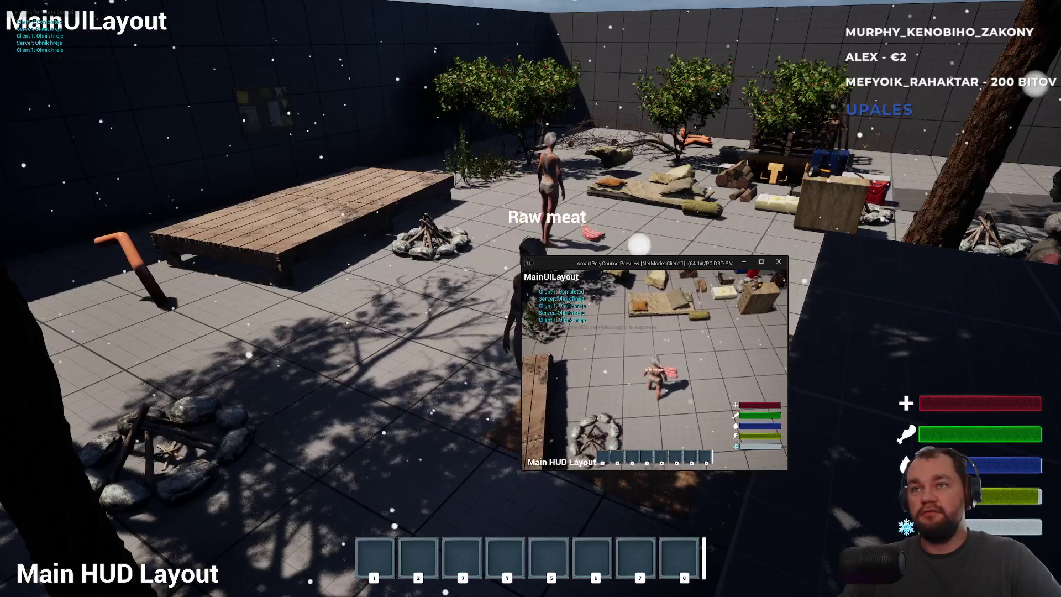
key(w)
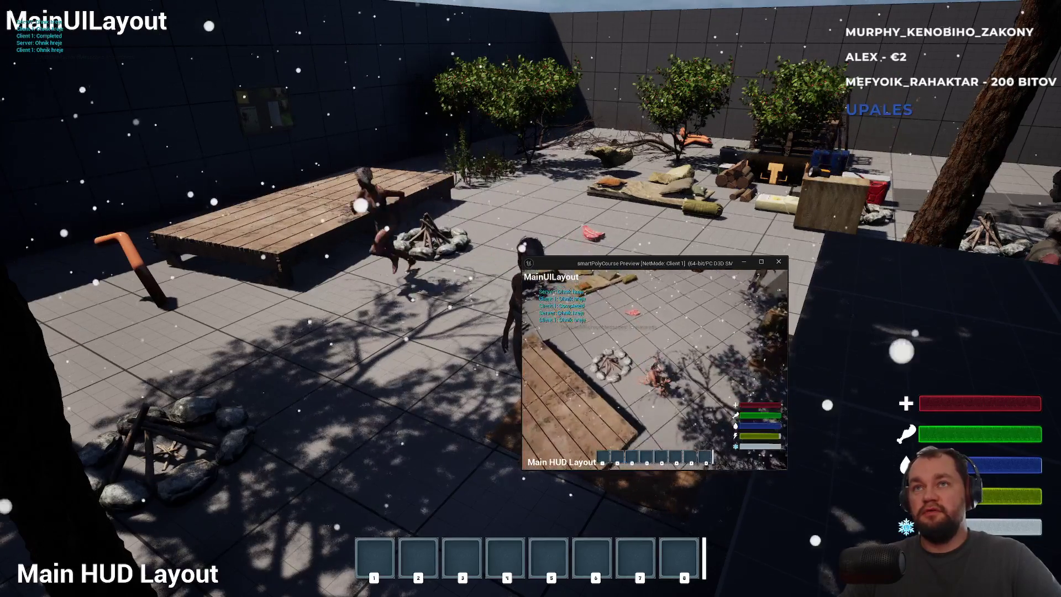
key(w)
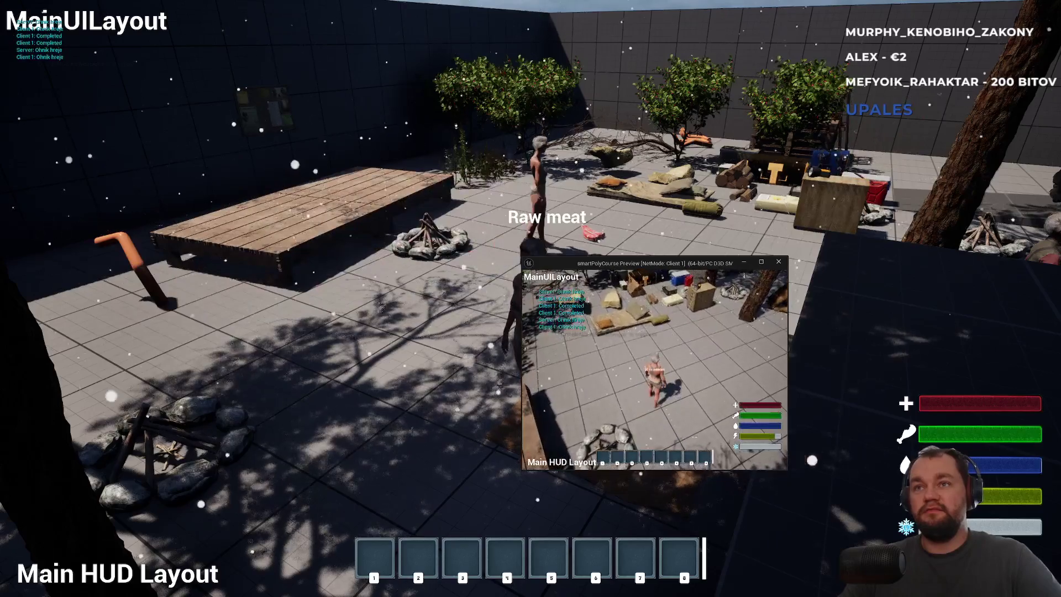
key(e)
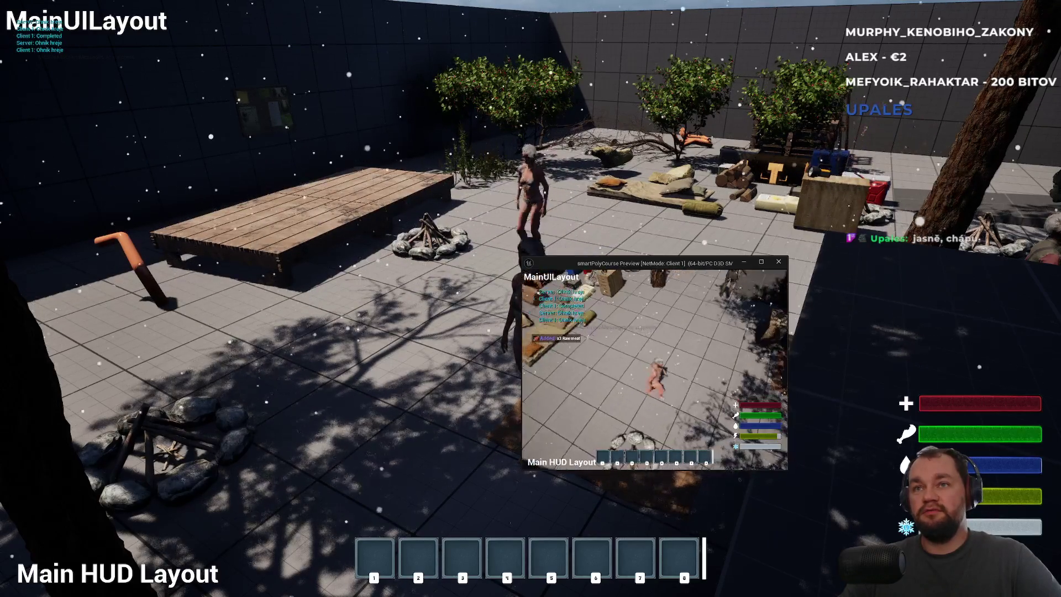
Drop the raw meat from Client 1's inventory, pick it up again, then teleport with a scroll.
key(i)
right_click(531, 353)
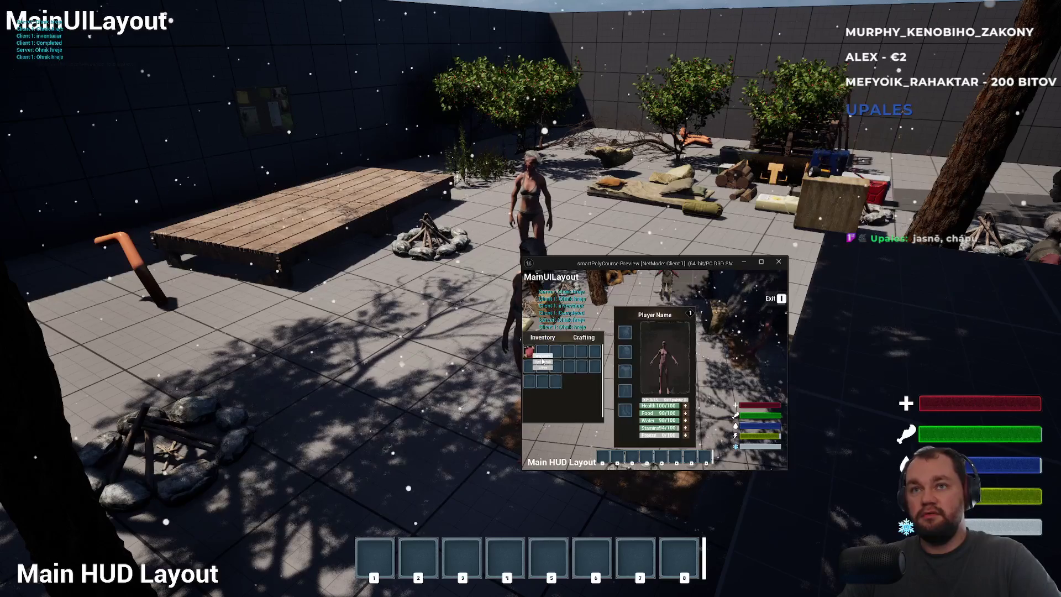
click(544, 360)
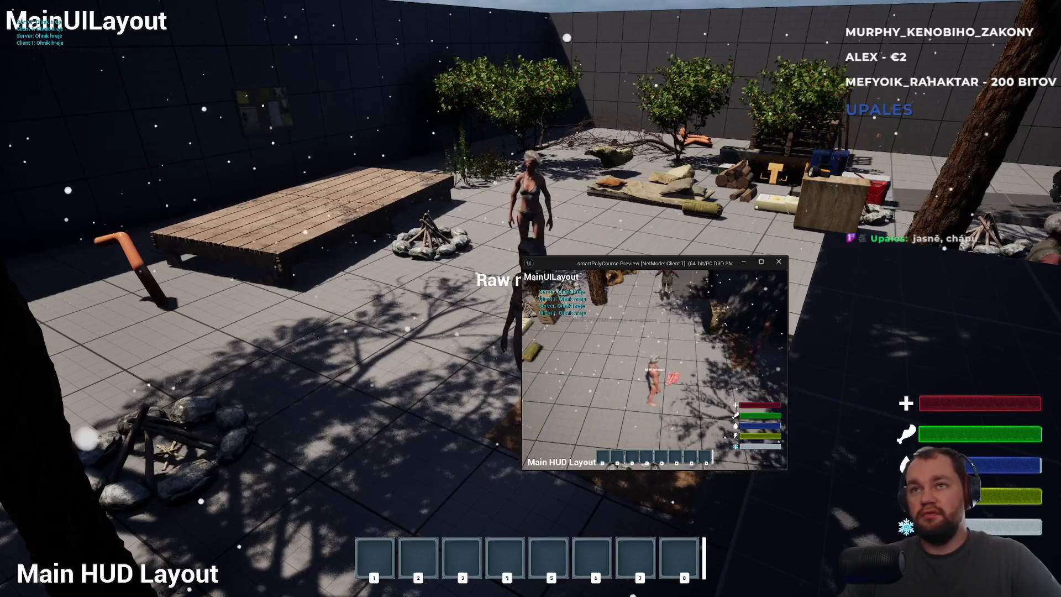
key(i)
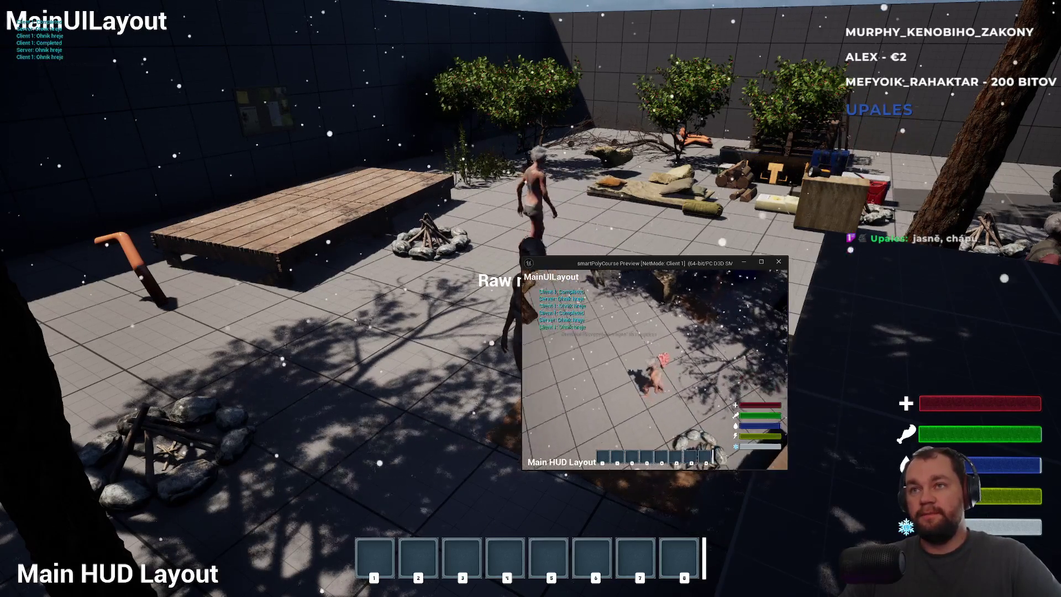
key(e)
key(w)
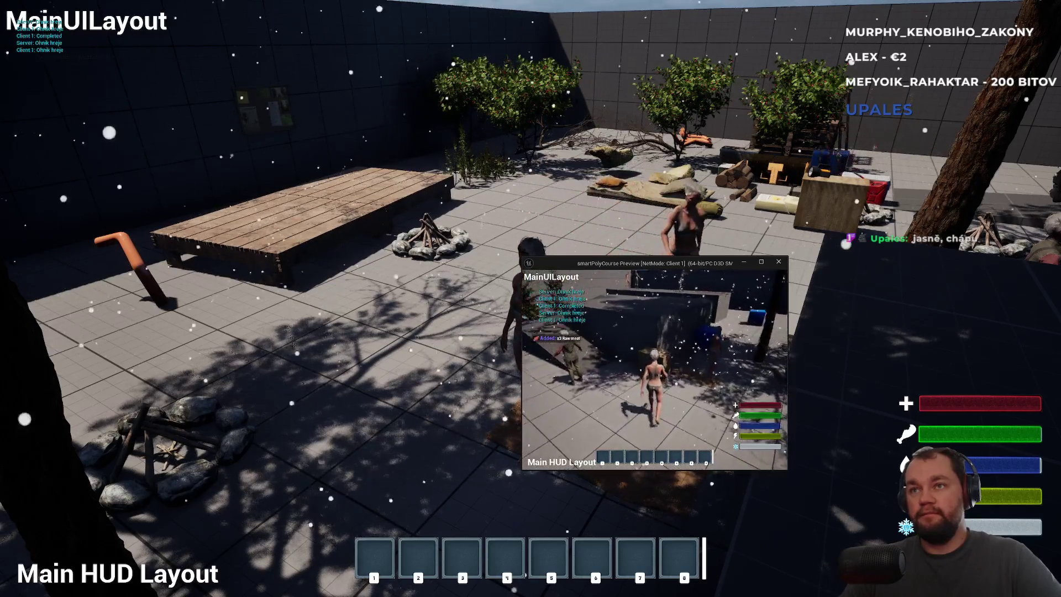
key(i)
key(i)
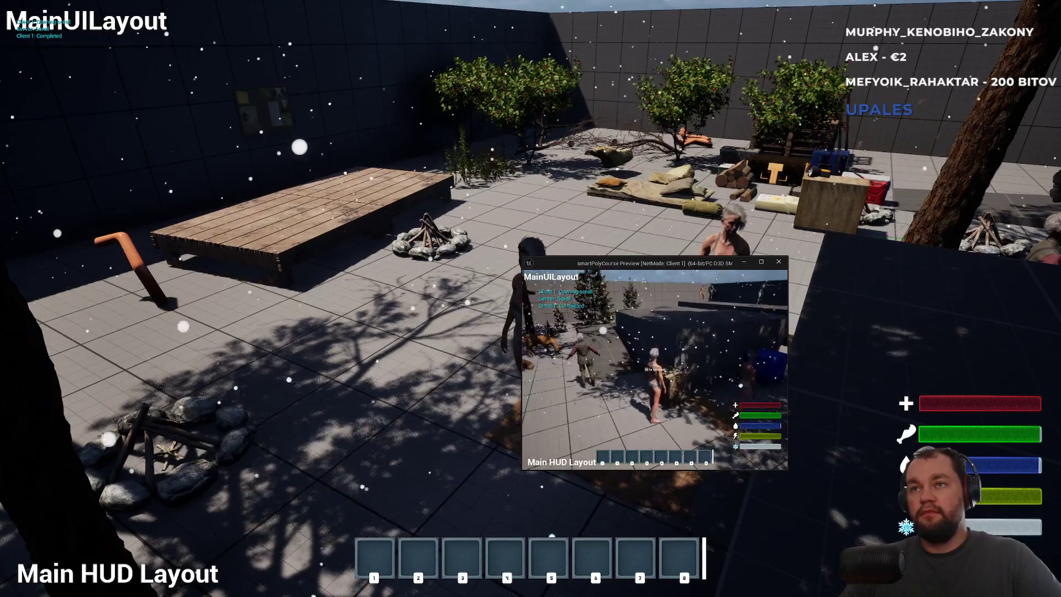
key(w)
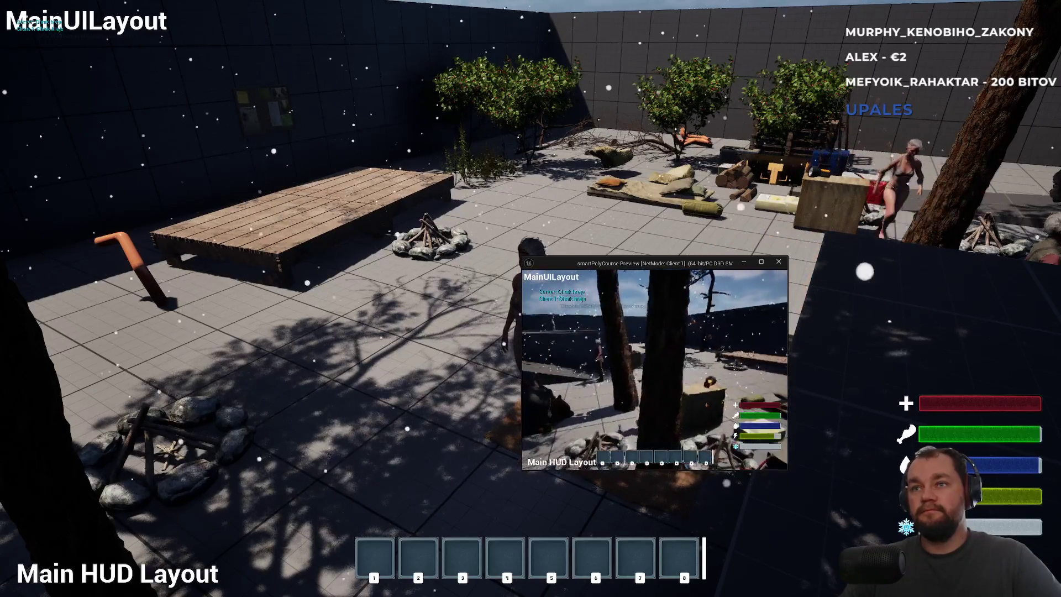
Stop the play session, go up to the Content folder, and bring the ChatGPT chat forward.
key(Escape)
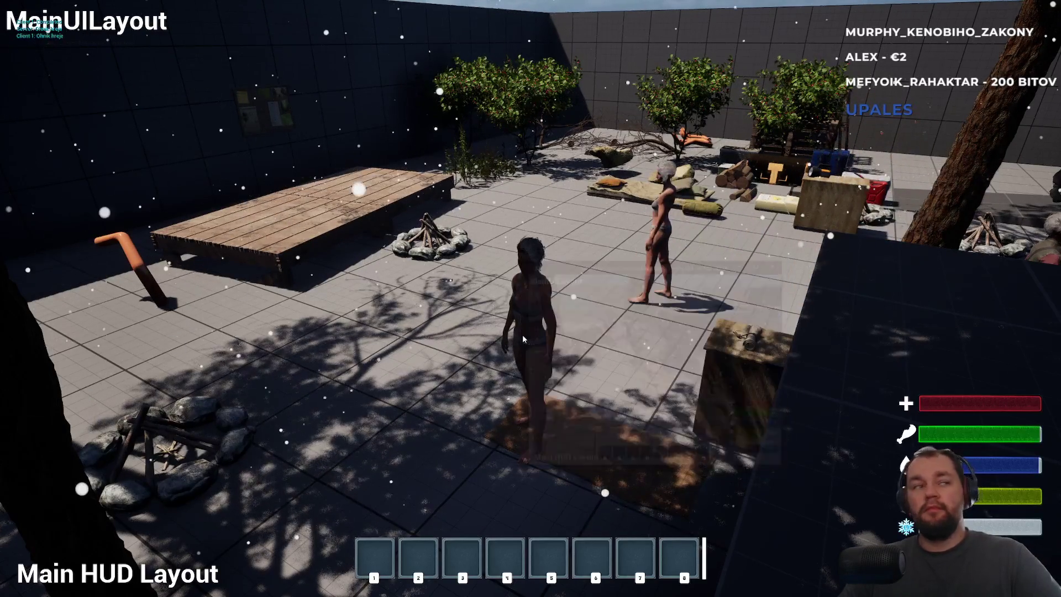
key(F11)
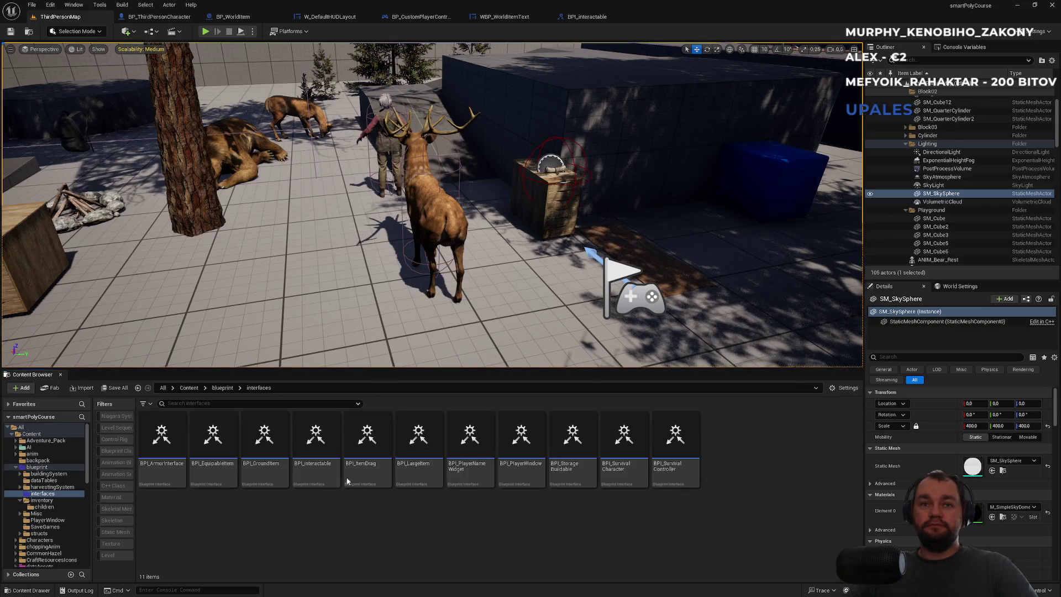
click(189, 387)
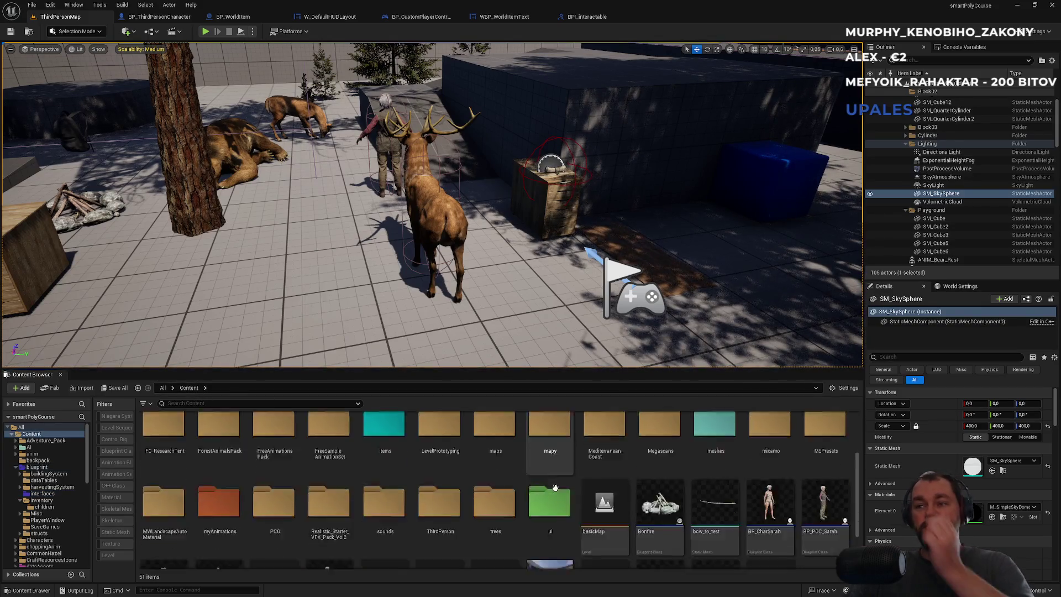
scroll(556, 487, down, 2)
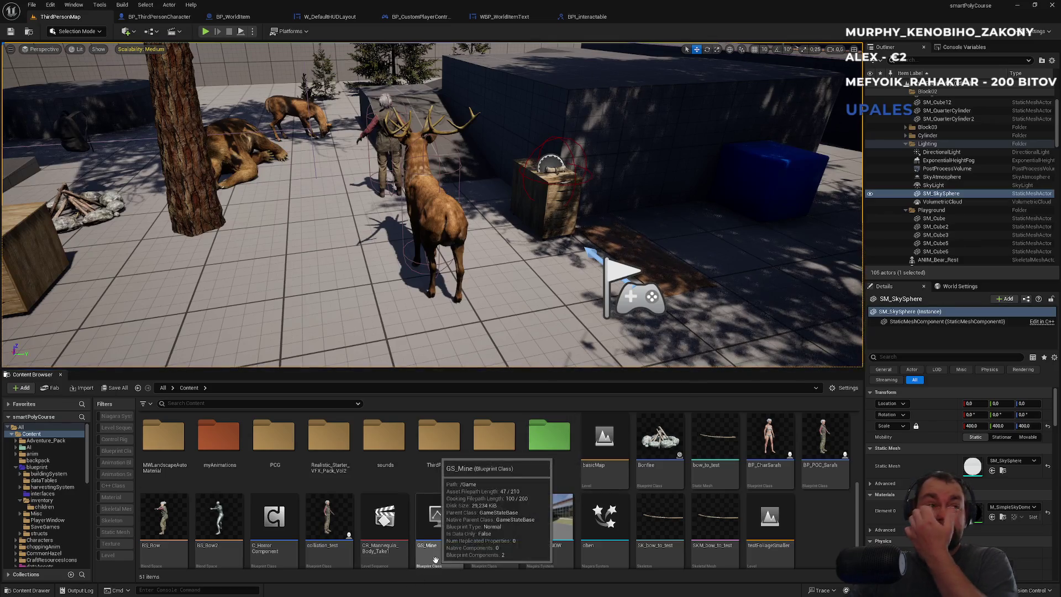
click(411, 587)
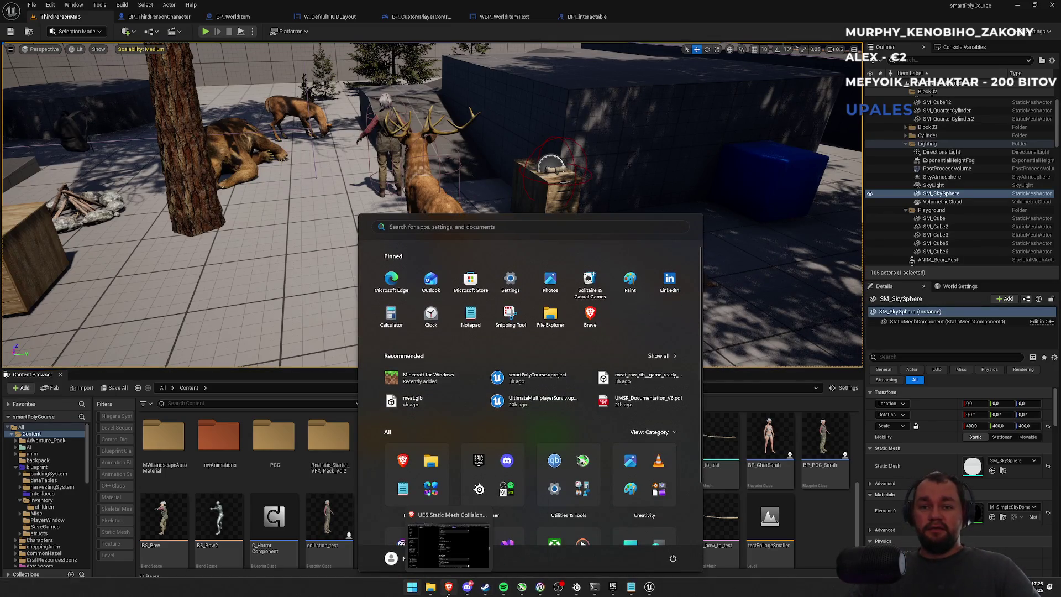
click(449, 588)
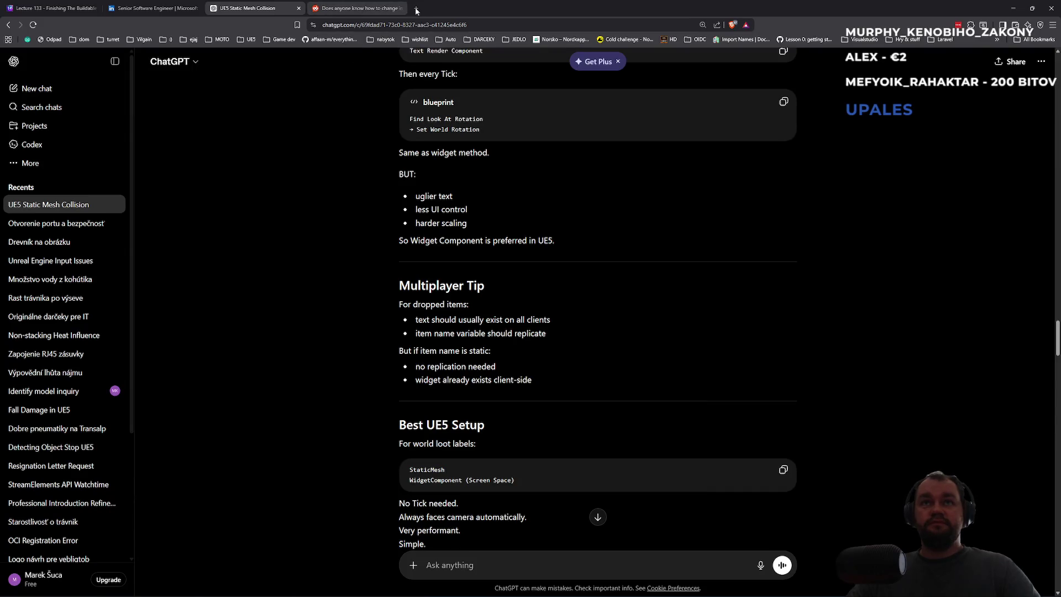
Review ChatGPT's WidgetComponent (Screen Space) loot-label advice and switch back to Unreal Editor.
key(alt+Tab)
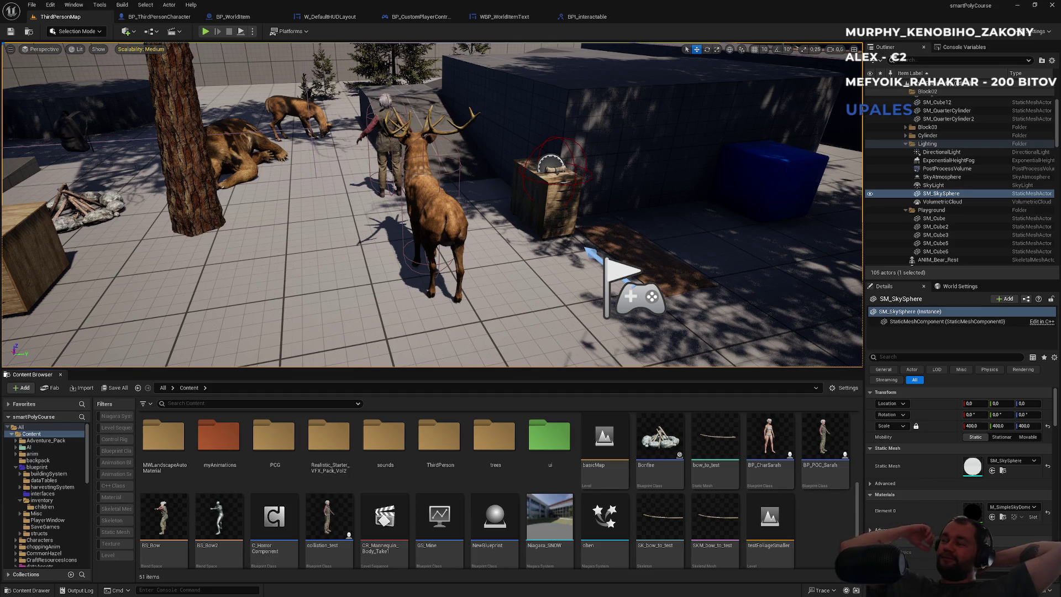
Move the level view toward the wall and open the BP_CustomPlayerController Event Graph.
mouse_move(538, 263)
mouse_down()
mouse_move(517, 258)
mouse_move(514, 243)
mouse_move(539, 257)
mouse_move(517, 252)
mouse_move(514, 267)
mouse_up()
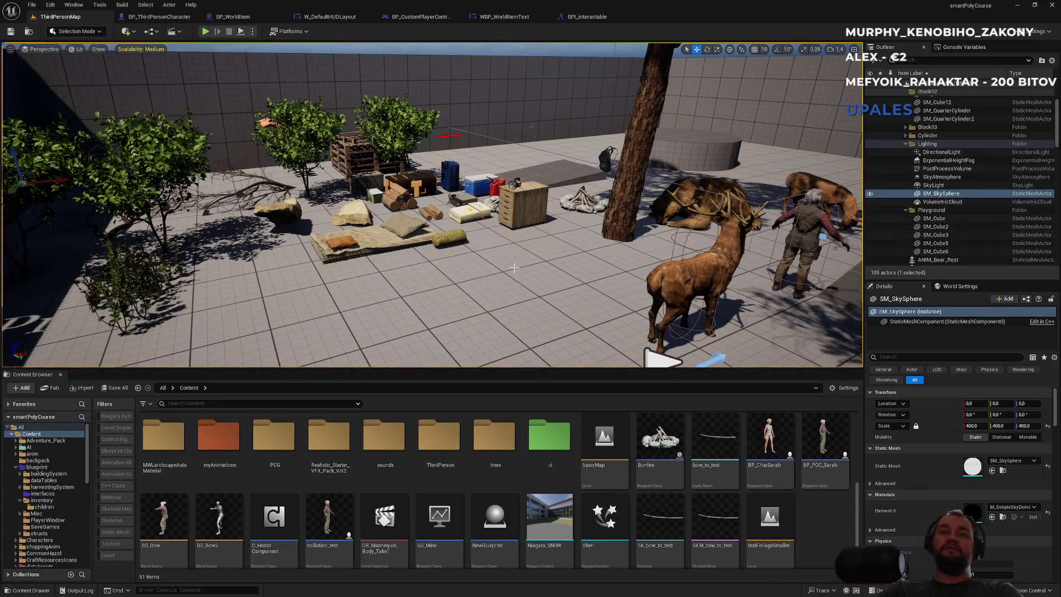
click(425, 18)
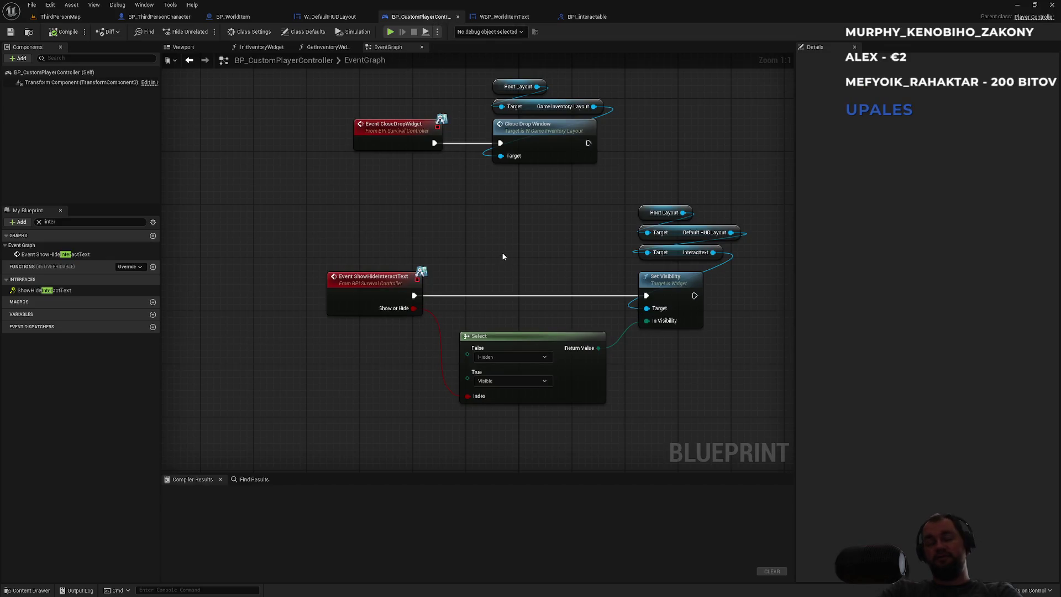
Select, then deselect, the ShowHideInteractText nodes; return to ThirdPersonMap facing the deer and bear.
mouse_move(280, 256)
mouse_down()
mouse_move(658, 398)
mouse_move(665, 417)
mouse_up()
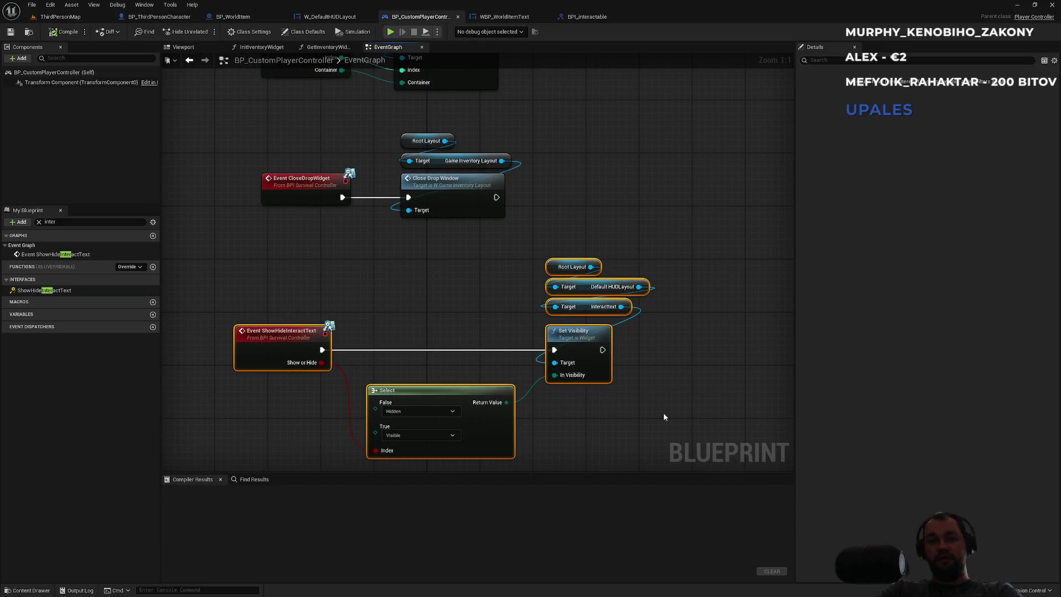
click(665, 416)
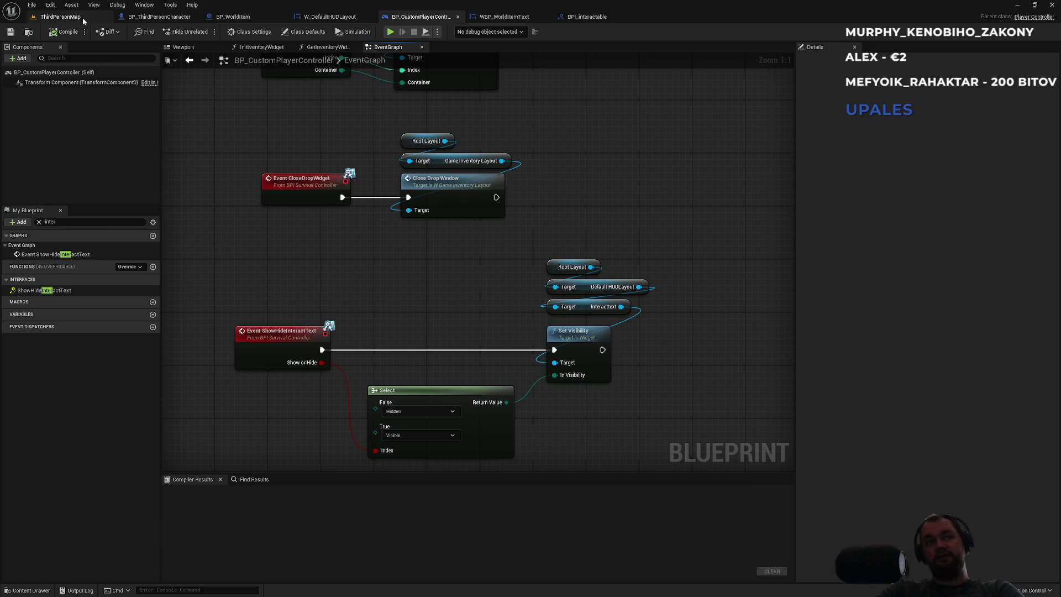
click(58, 16)
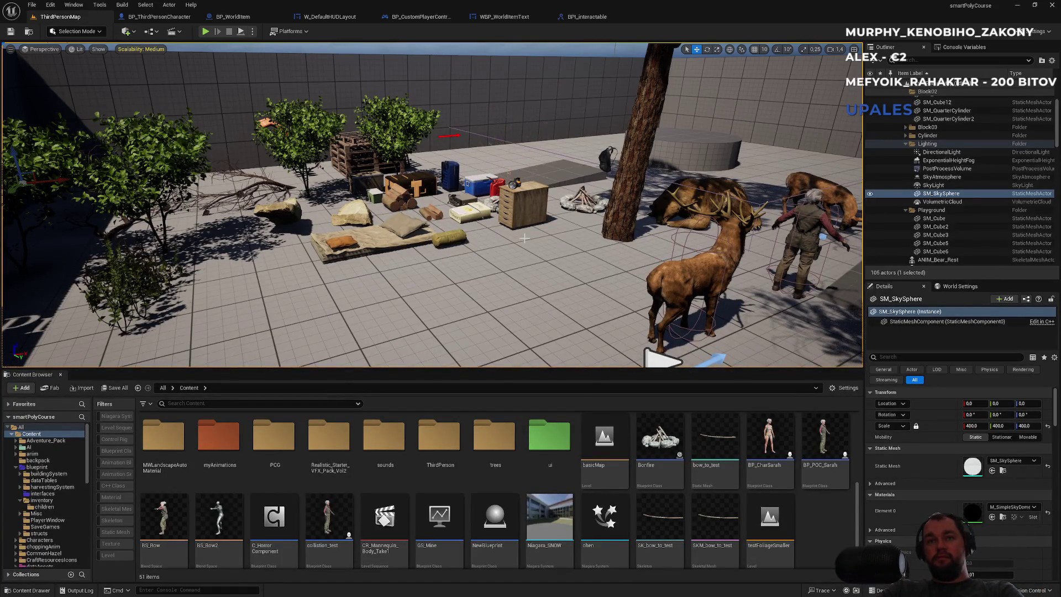
drag(516, 235, 541, 237)
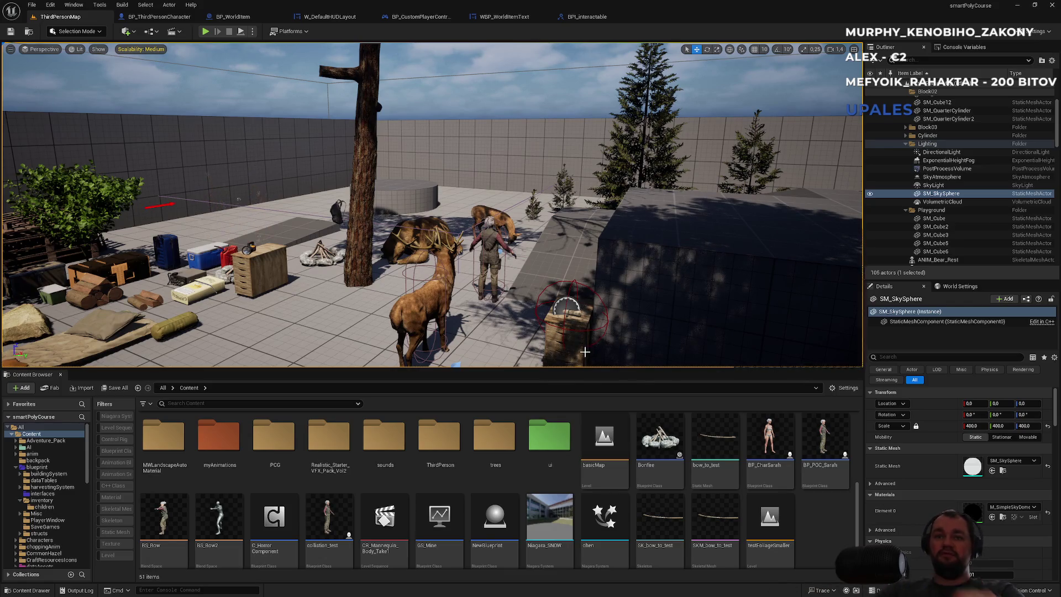
Select the deer actor BP_AI_Passive and orbit the camera to frame it.
click(413, 297)
mouse_move(375, 303)
mouse_down()
mouse_move(345, 301)
mouse_move(353, 343)
mouse_move(387, 310)
mouse_move(381, 298)
mouse_move(387, 332)
mouse_move(461, 254)
mouse_move(425, 265)
mouse_move(414, 254)
mouse_move(400, 268)
mouse_up()
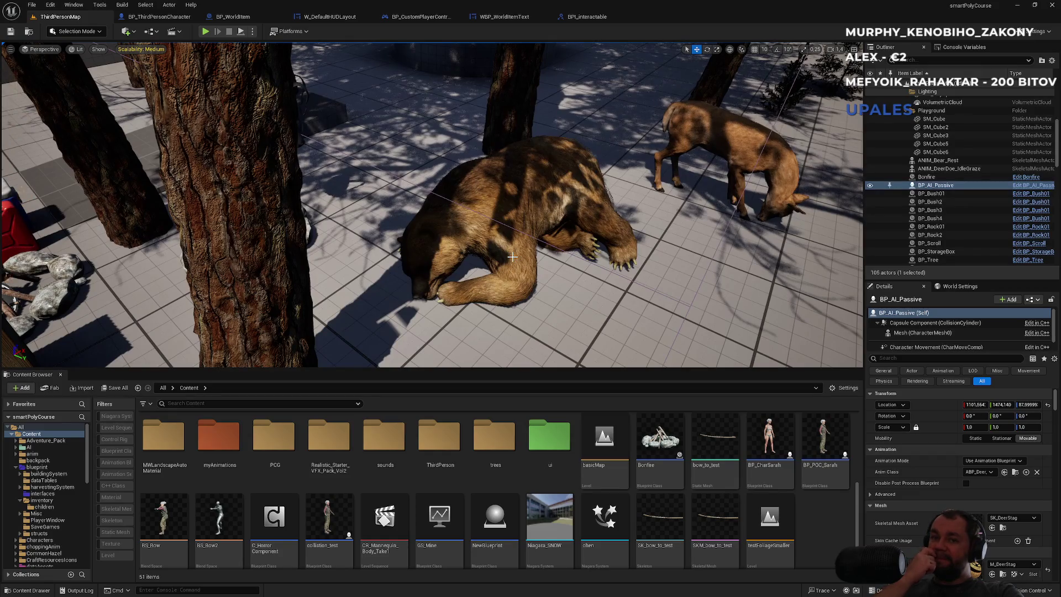
Select the resting bear and browse to its ANIM_Bear_Rest asset.
click(513, 256)
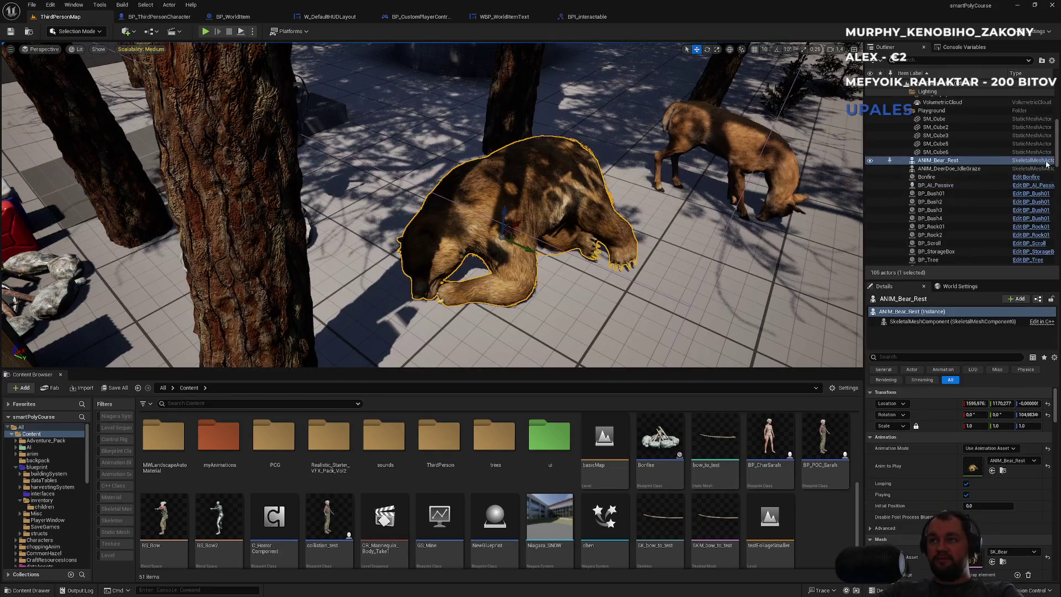
right_click(941, 165)
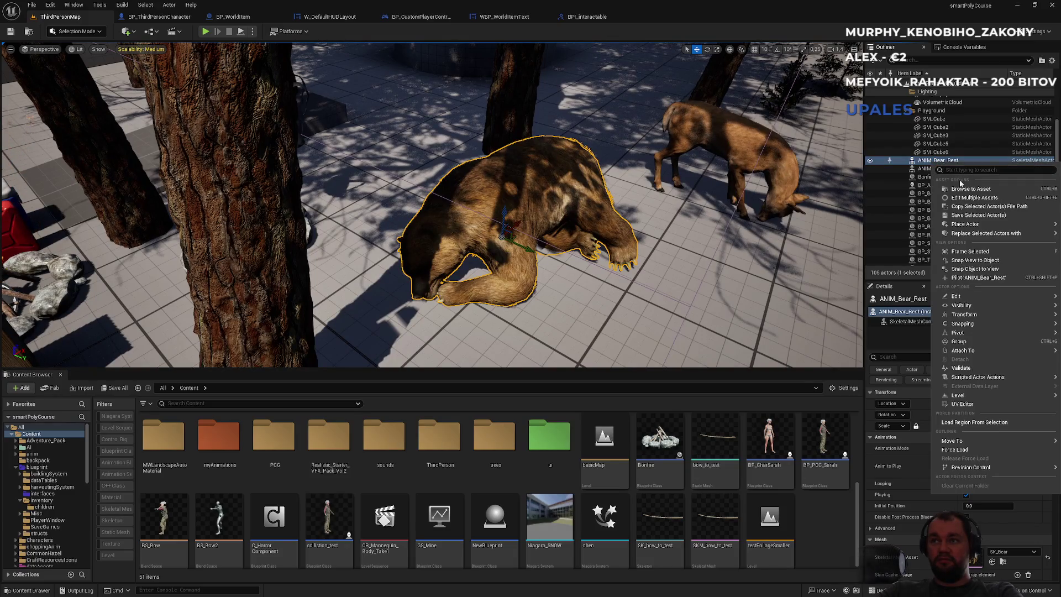
click(963, 192)
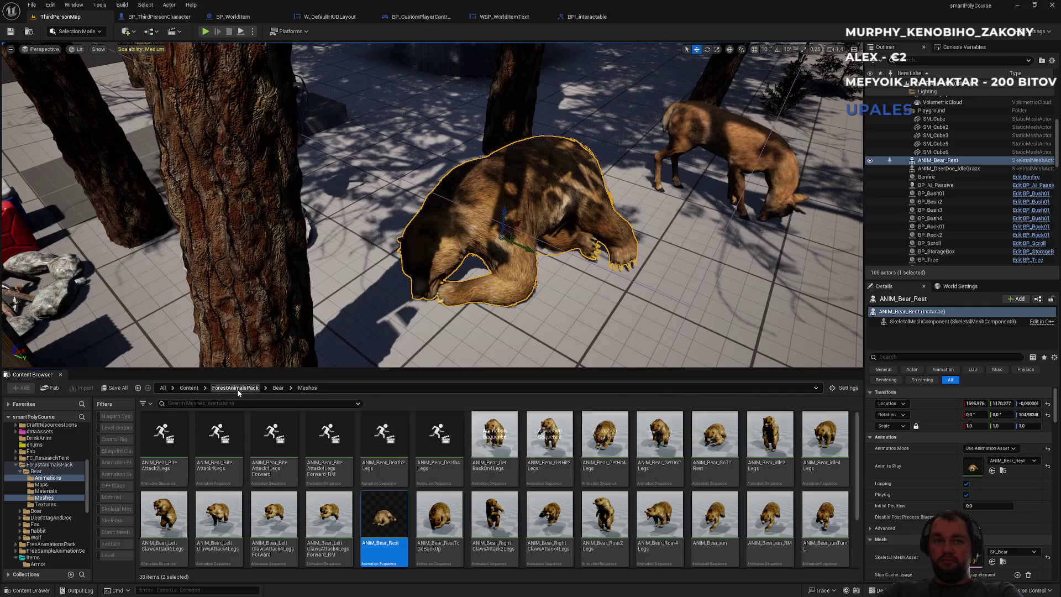
Navigate ForestAnimalsPack > Wolf > Animations and open ANIM_Wolf_GetHitFront.
click(231, 389)
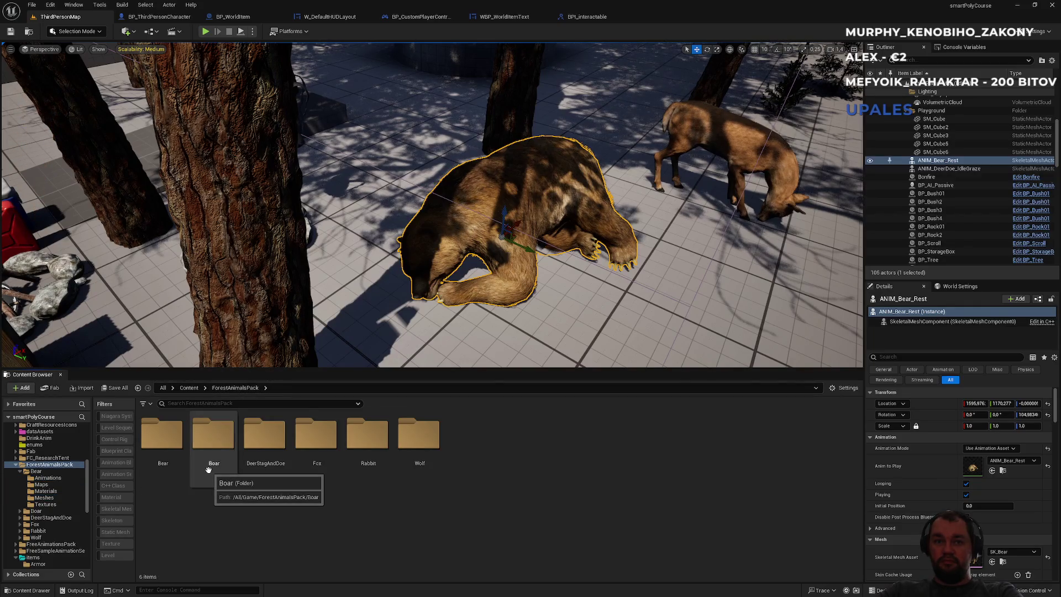
double_click(419, 437)
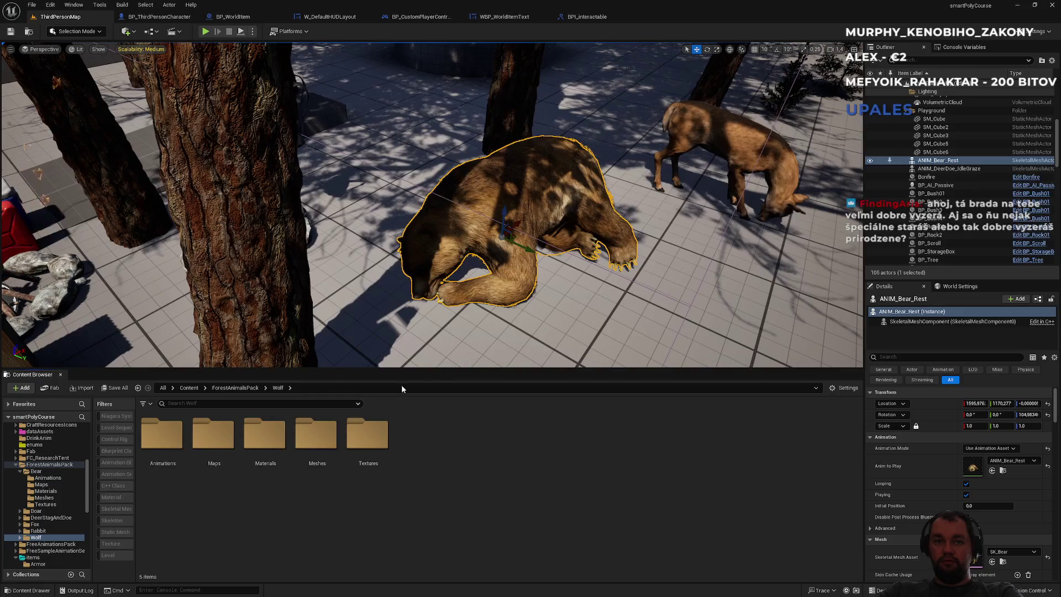
double_click(162, 434)
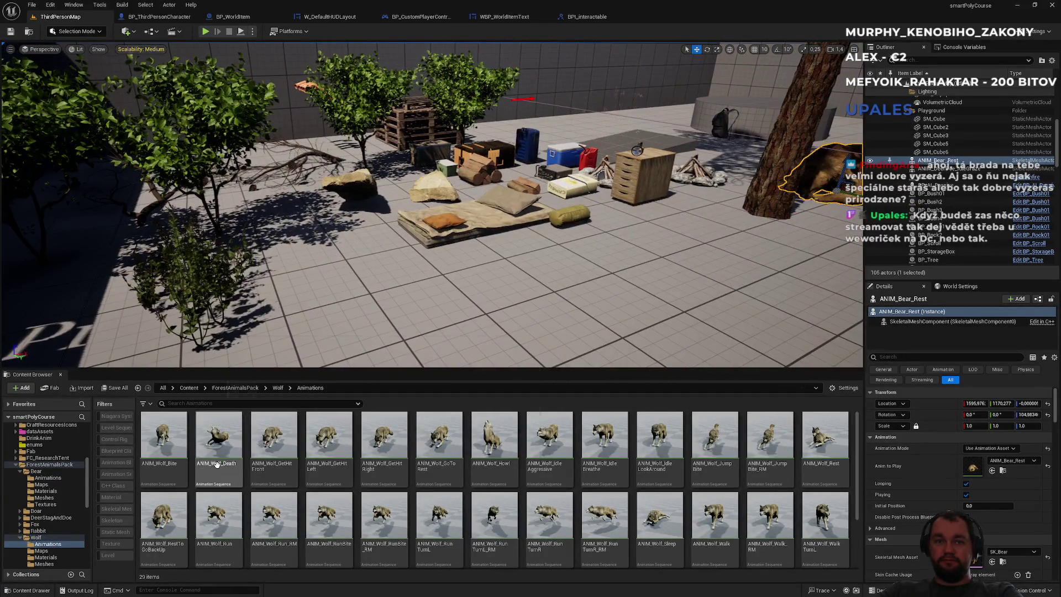
double_click(282, 455)
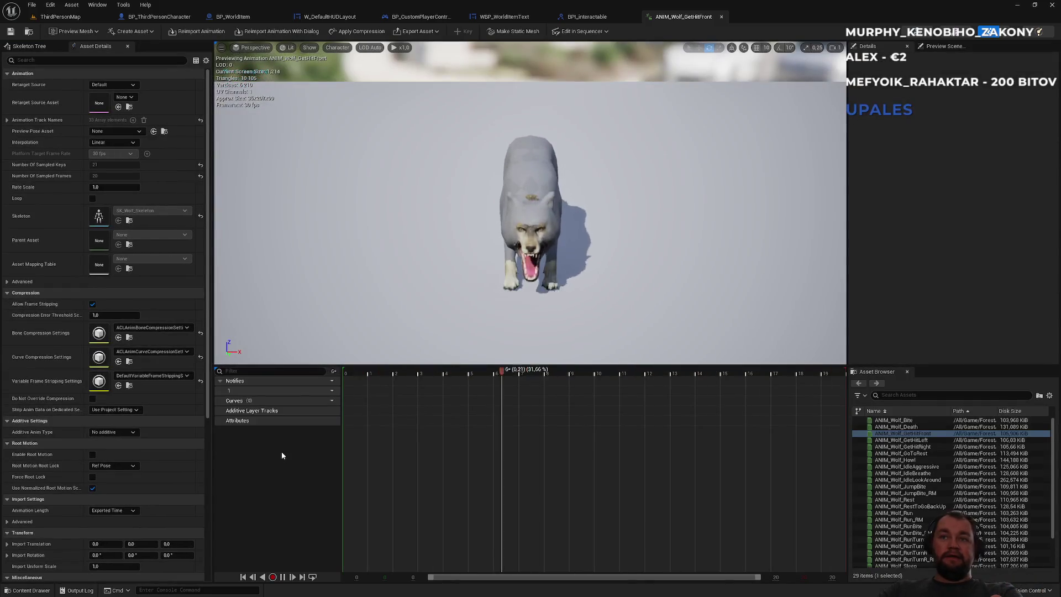
Rotate the wolf preview, then open and close ANIM_Wolf_RunTurnL and return to ThirdPersonMap.
drag(562, 240, 685, 243)
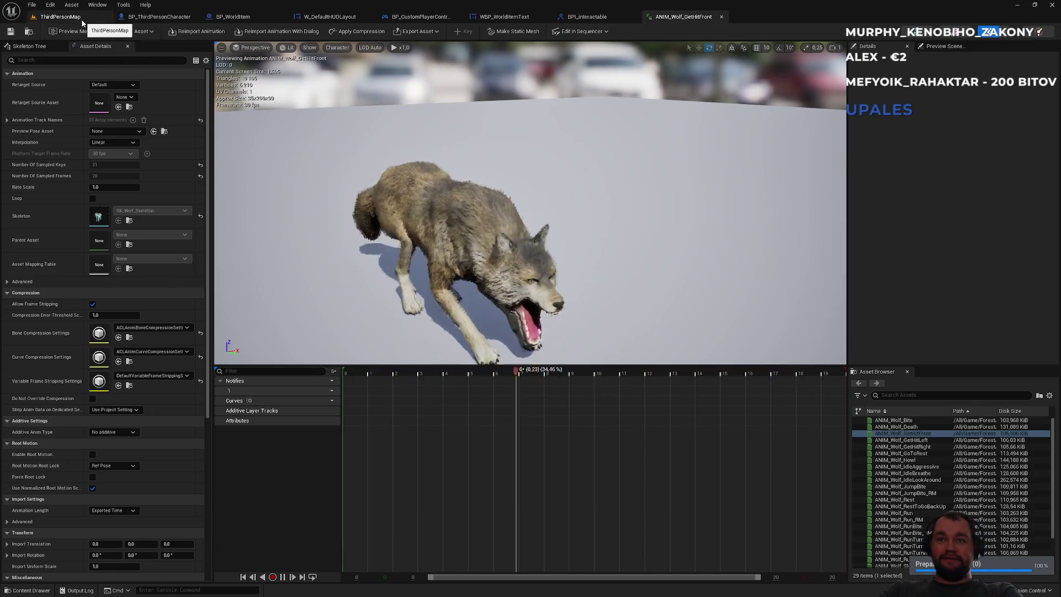
click(60, 16)
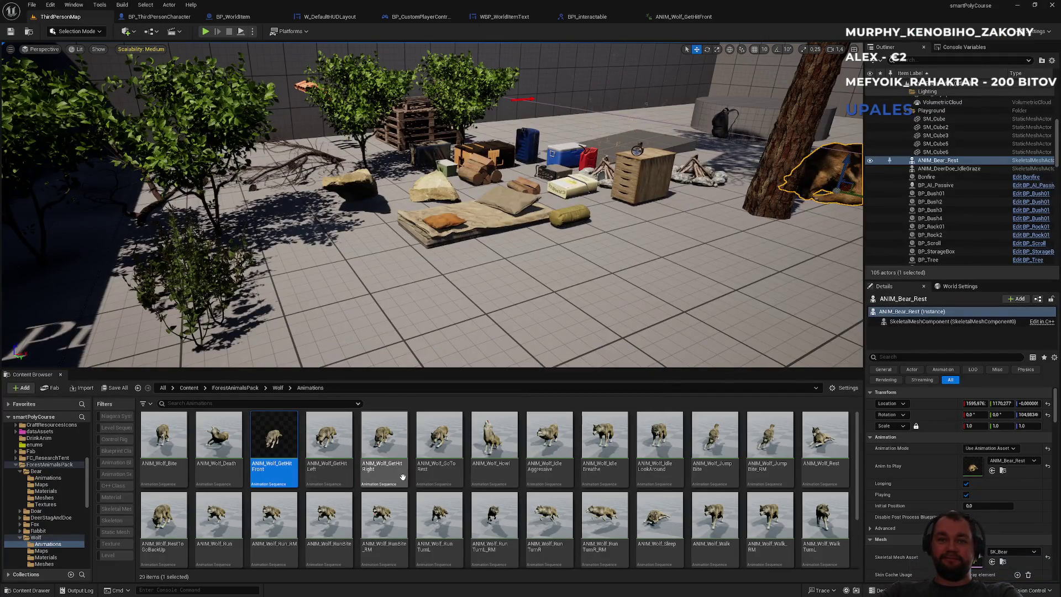
scroll(387, 487, down, 2)
click(448, 473)
double_click(448, 473)
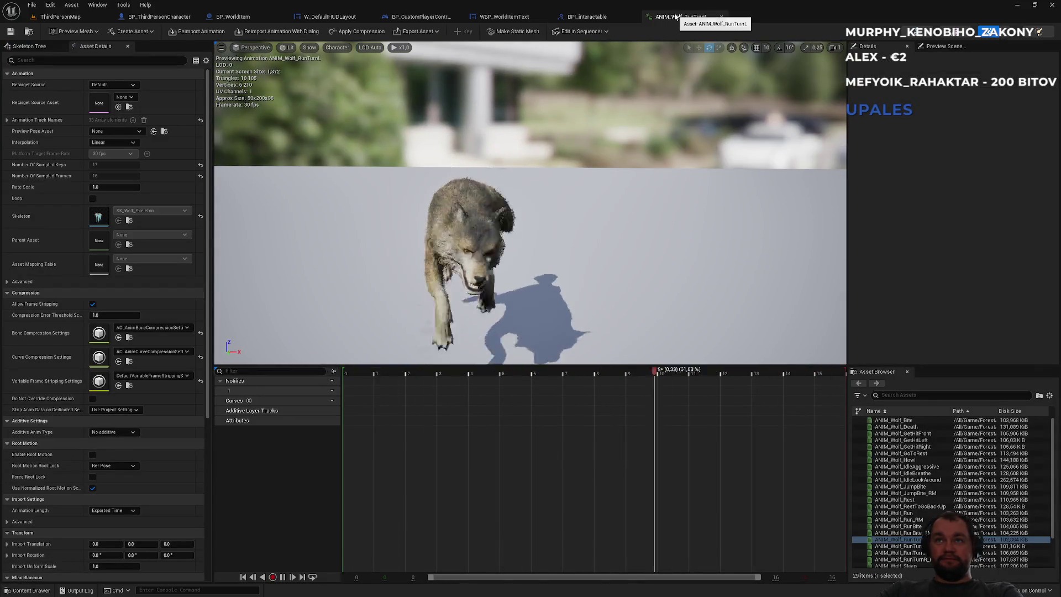
click(721, 17)
click(79, 16)
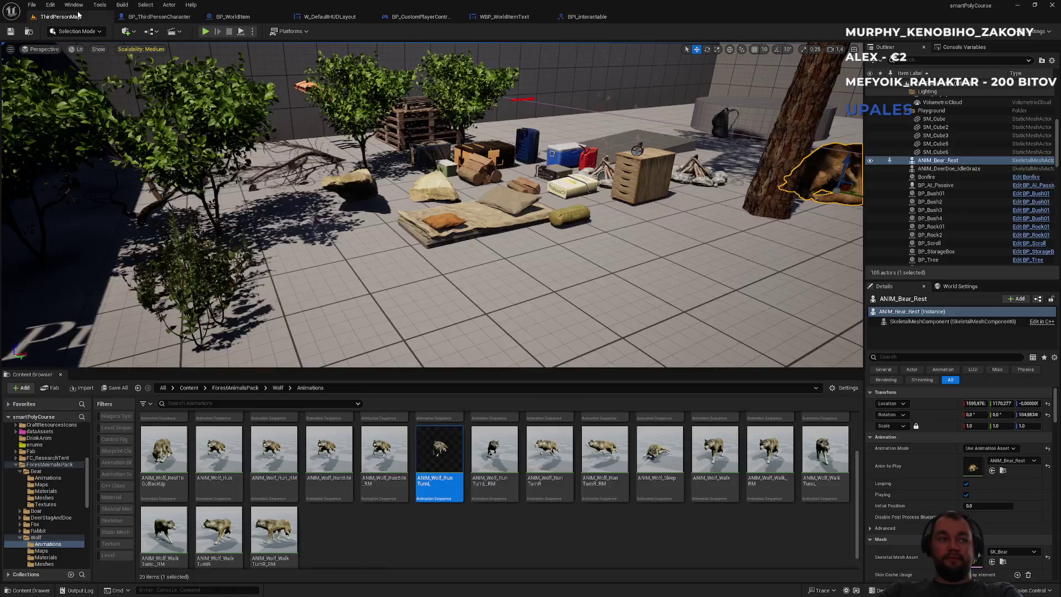